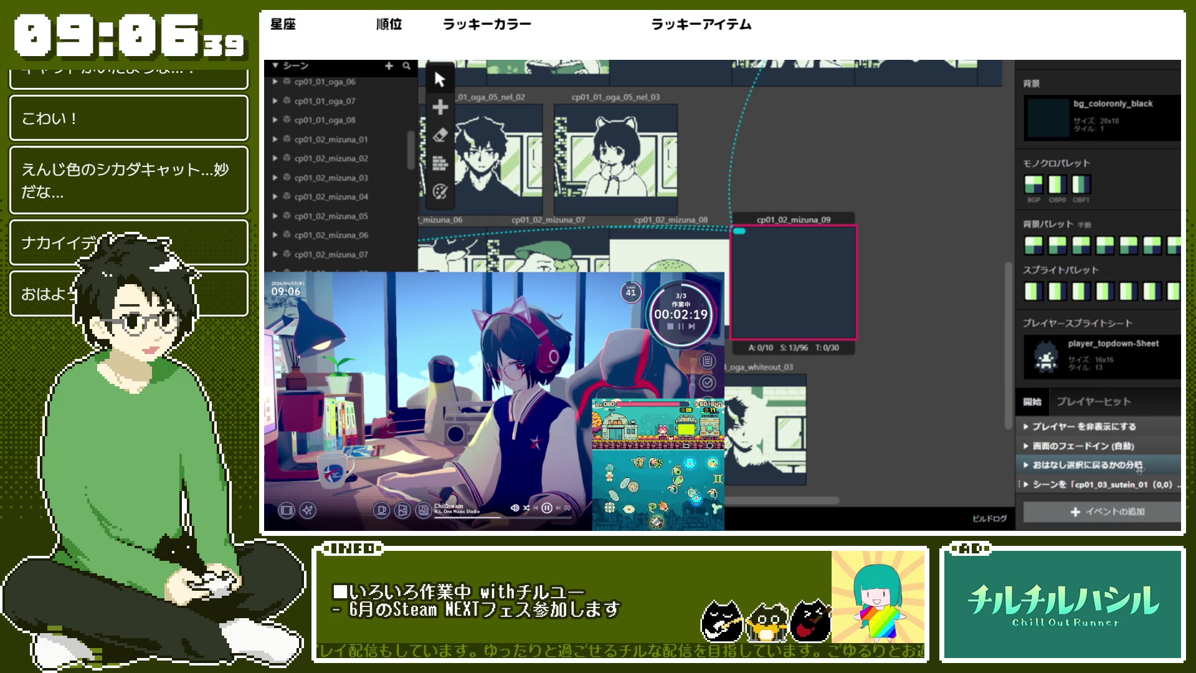
Insert a Show Message Dialog event after the branch event and collapse it
right_click(1097, 464)
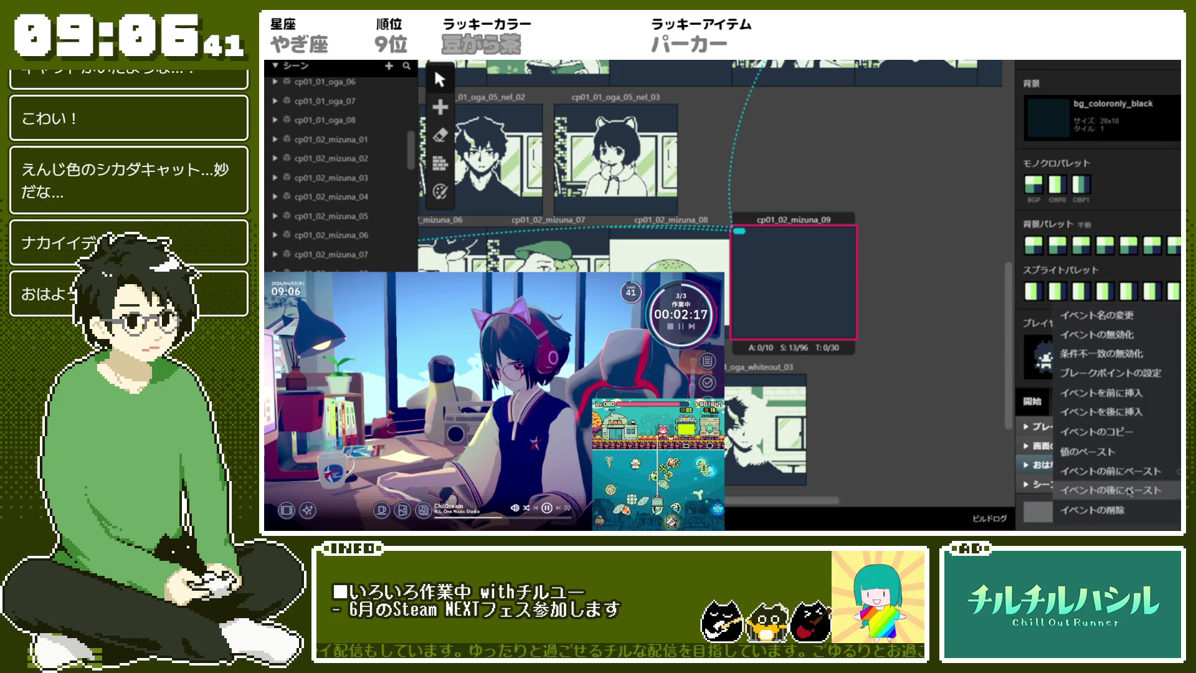
click(1148, 419)
click(903, 387)
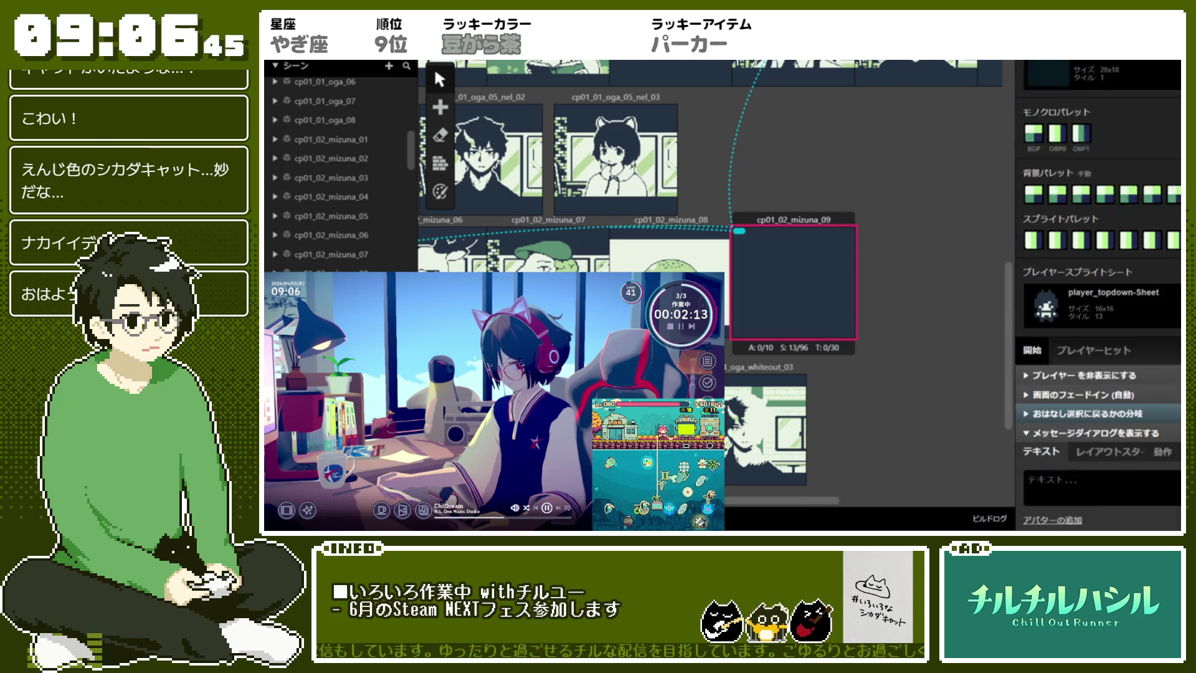
scroll(1098, 311, down, 1)
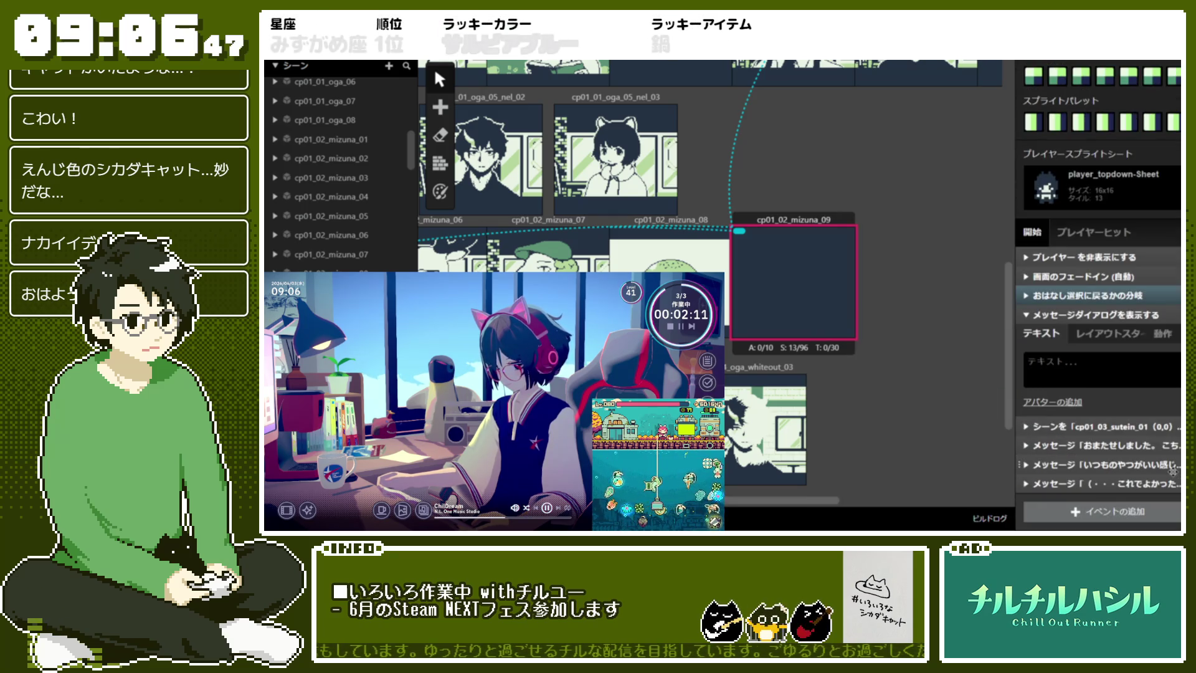
scroll(1127, 356, up, 1)
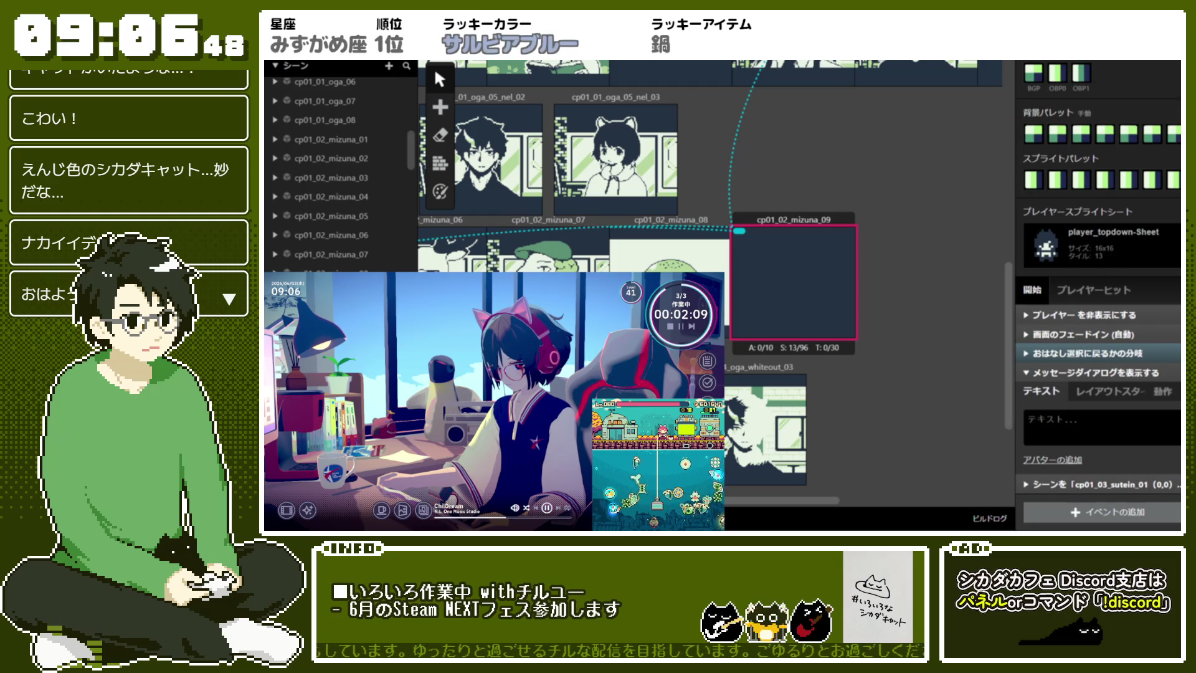
click(1121, 372)
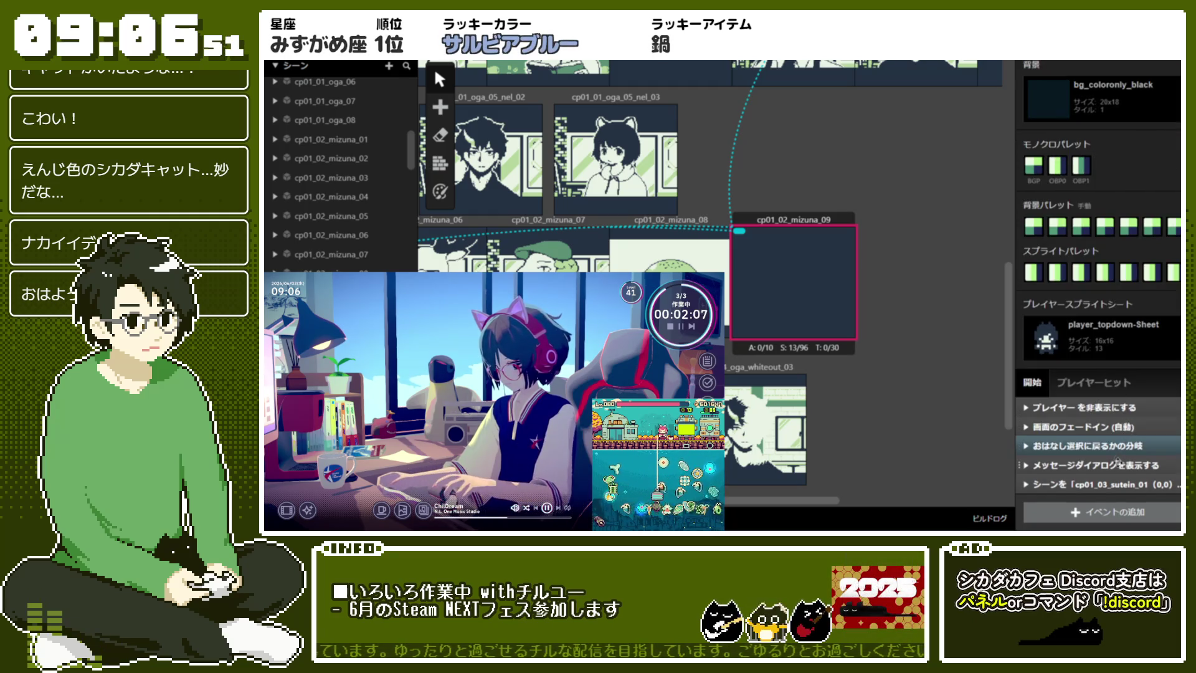
Copy the message dialog event and paste two more copies
right_click(1170, 470)
click(1147, 431)
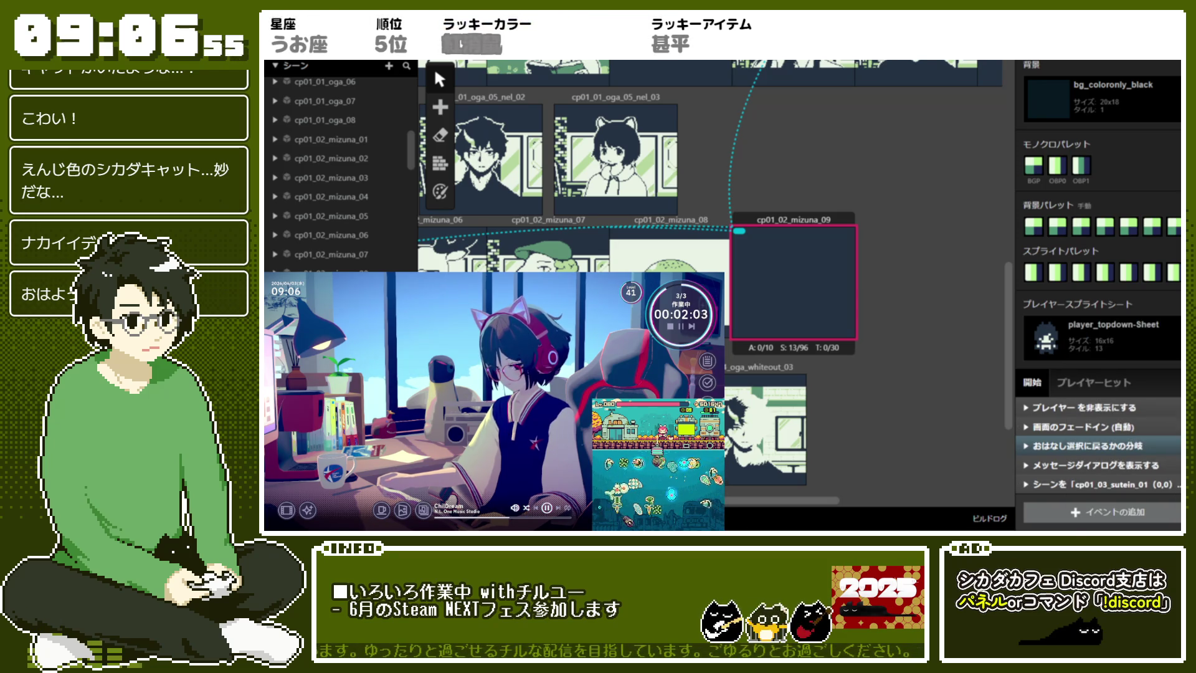
key(ctrl+v)
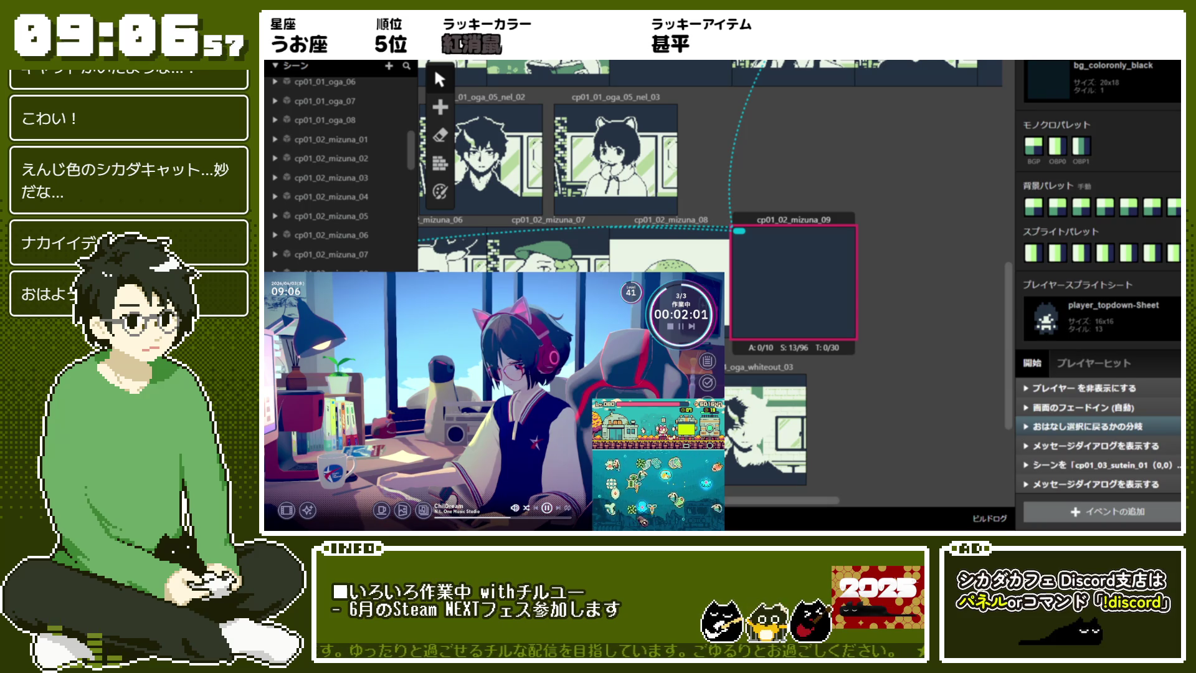
key(ctrl+v)
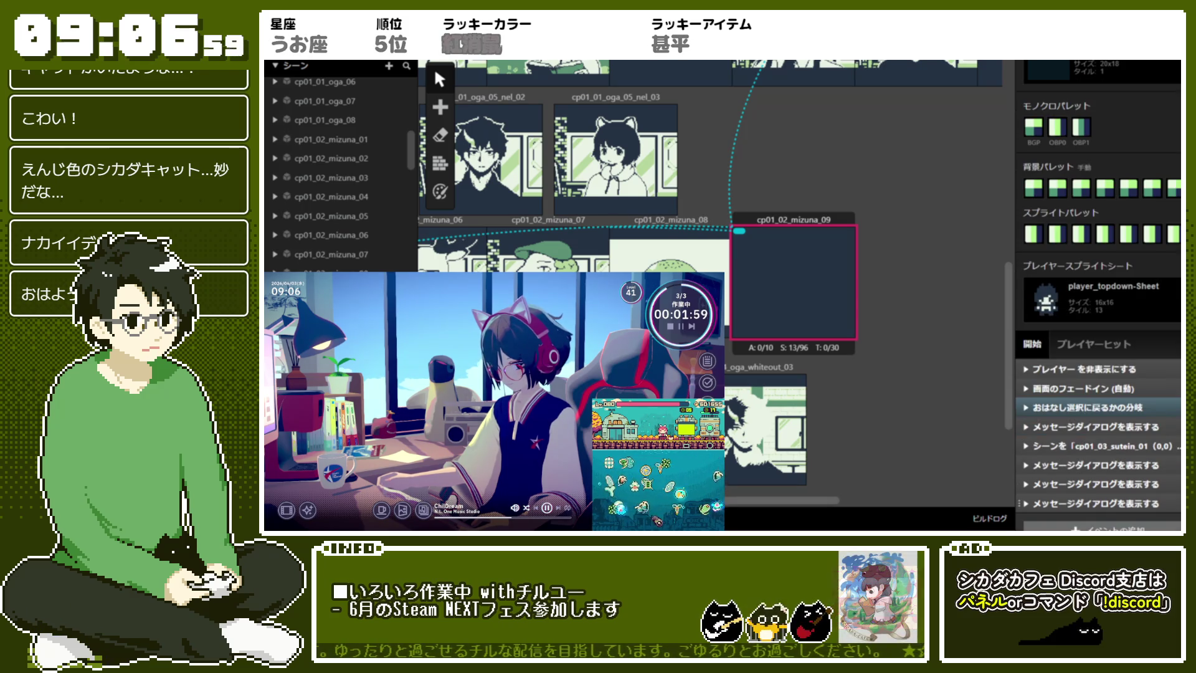
Move the Change Scene event to the script's end and the branch event further down
click(1163, 426)
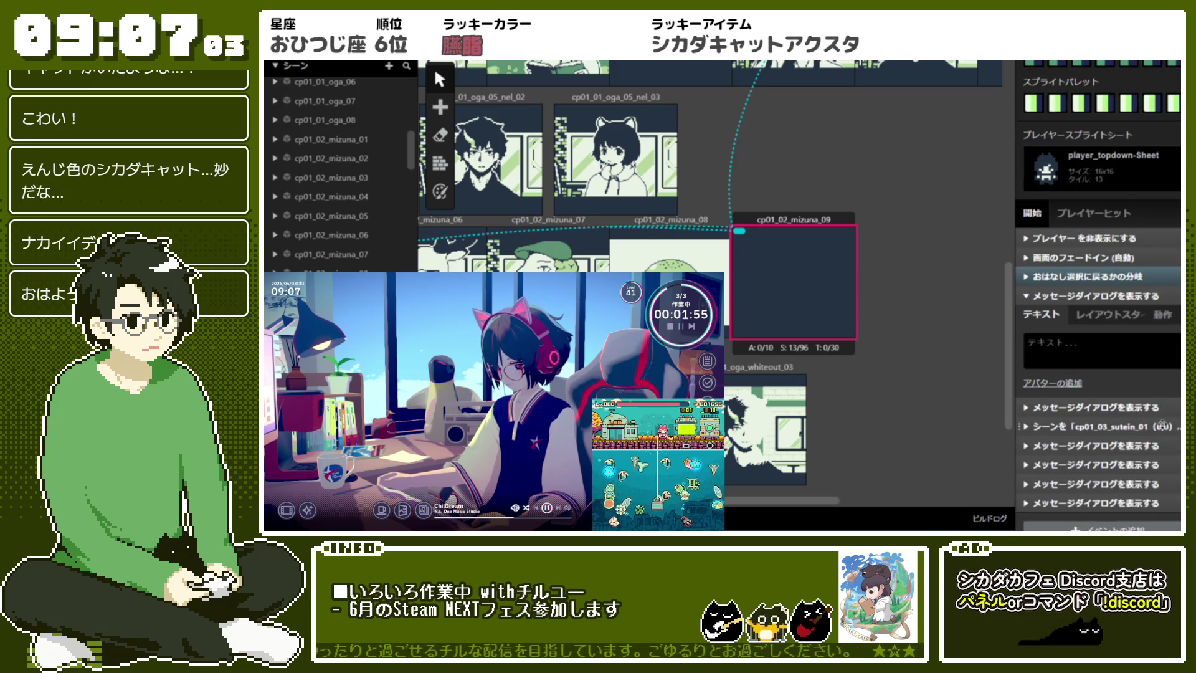
scroll(1162, 426, down, 2)
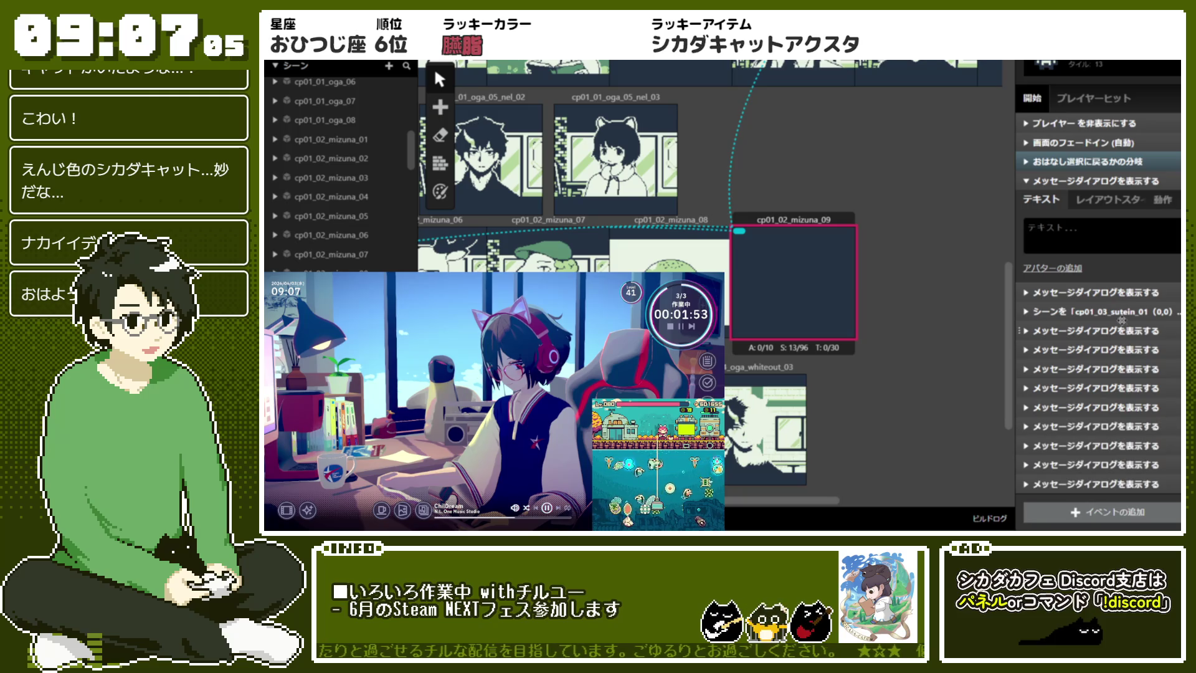
drag(1162, 424, 1140, 468)
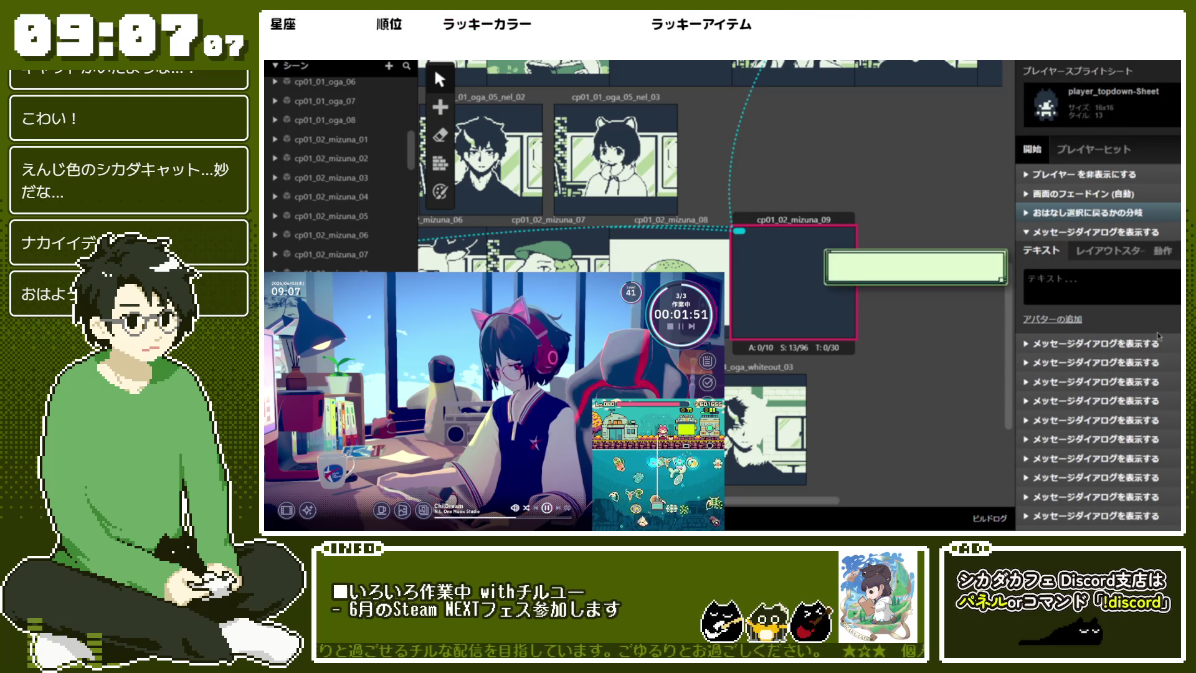
scroll(1128, 343, up, 1)
drag(1118, 214, 1115, 481)
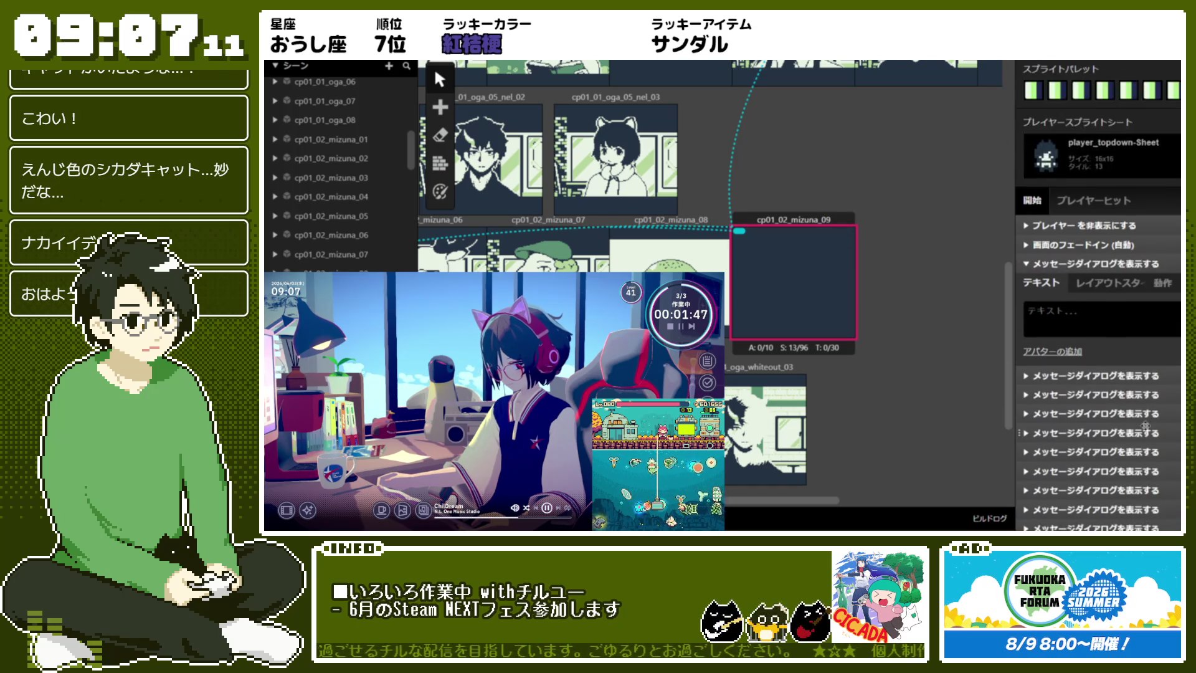
Type the opening narration お世話になってお店がしまったあと、フリは into the first message's text
click(1119, 263)
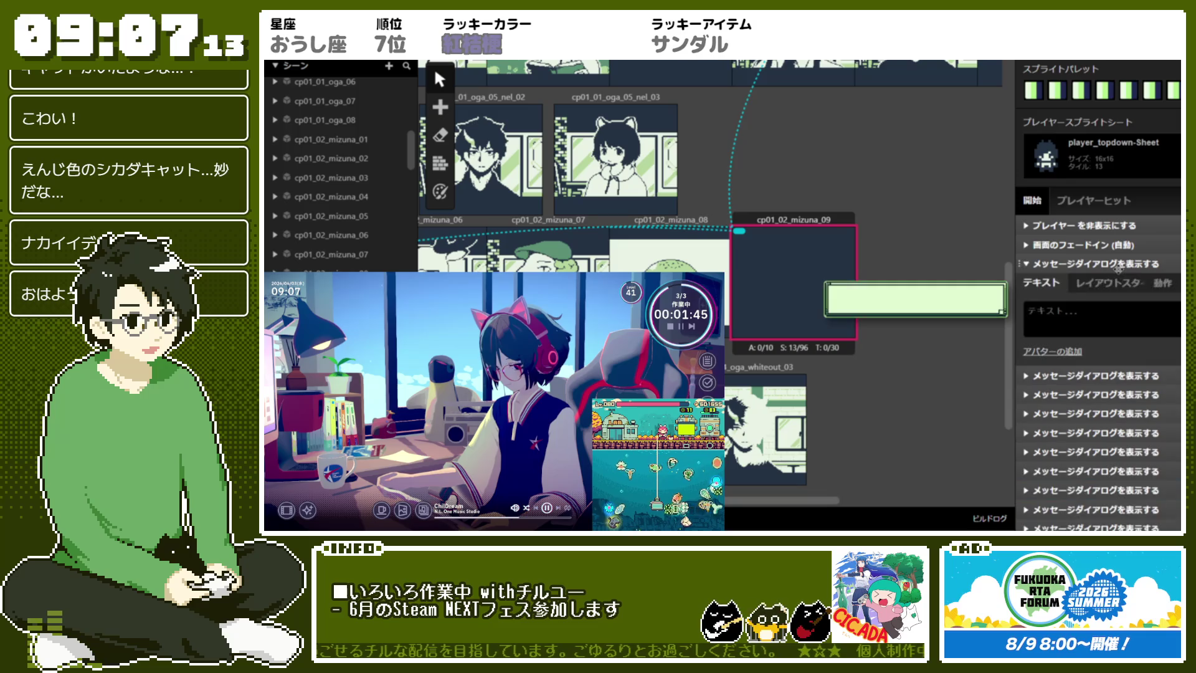
click(1107, 289)
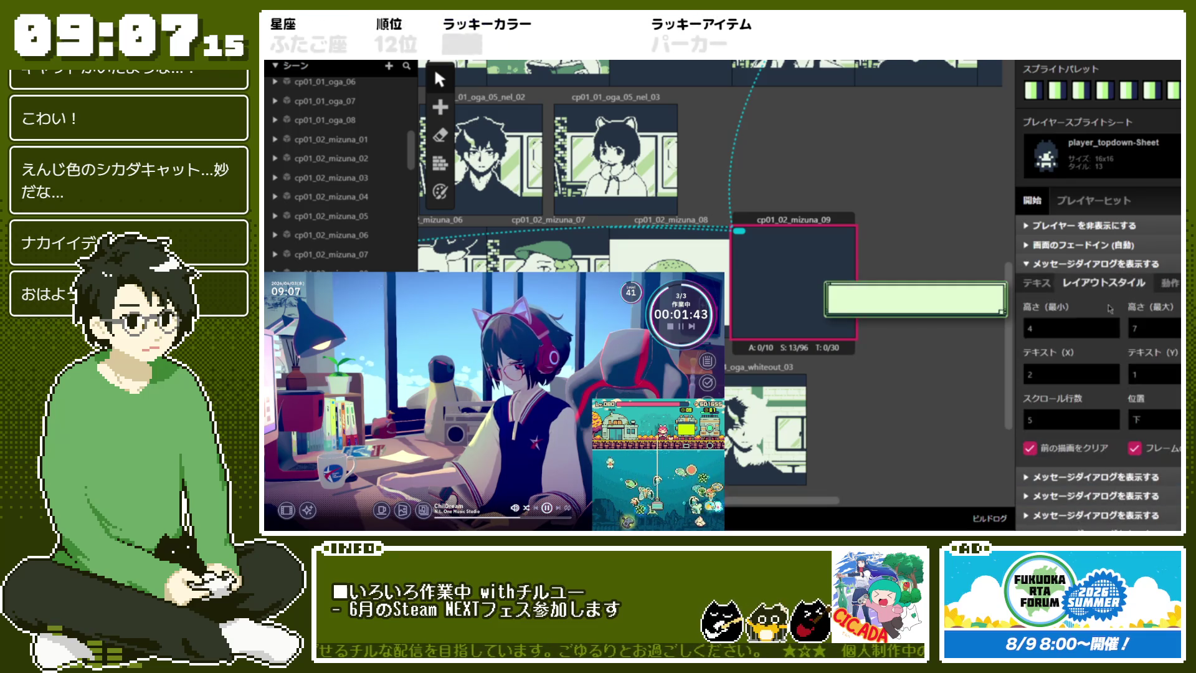
click(1049, 285)
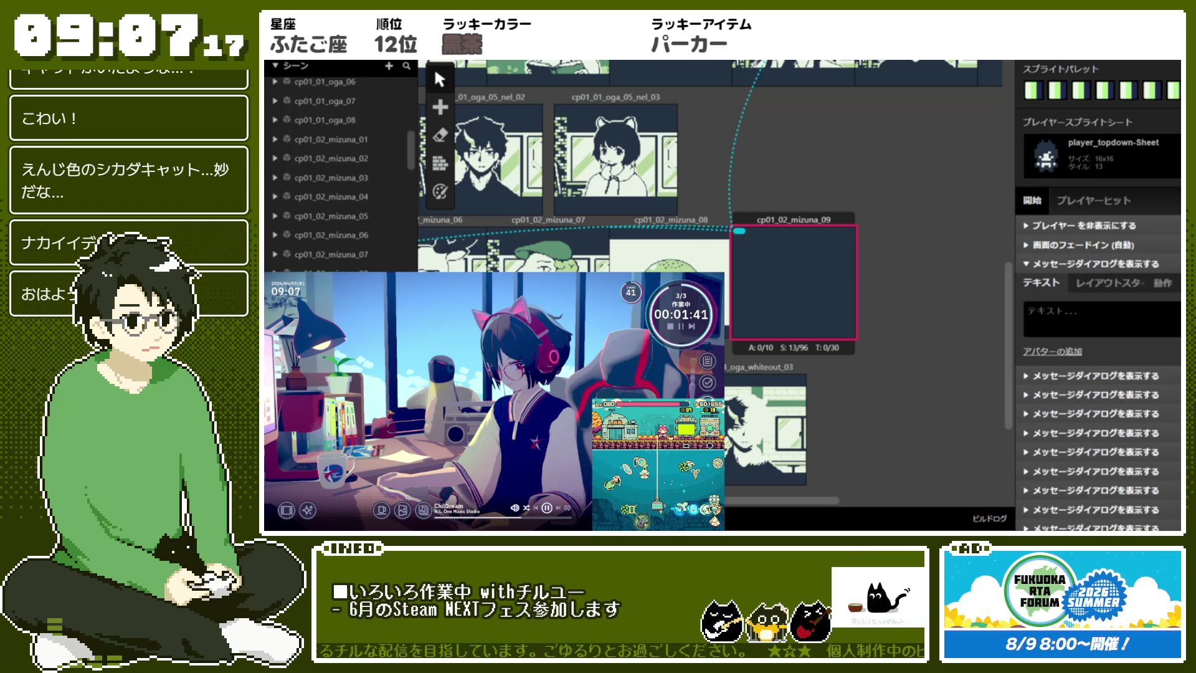
click(1118, 321)
text(お昼に)
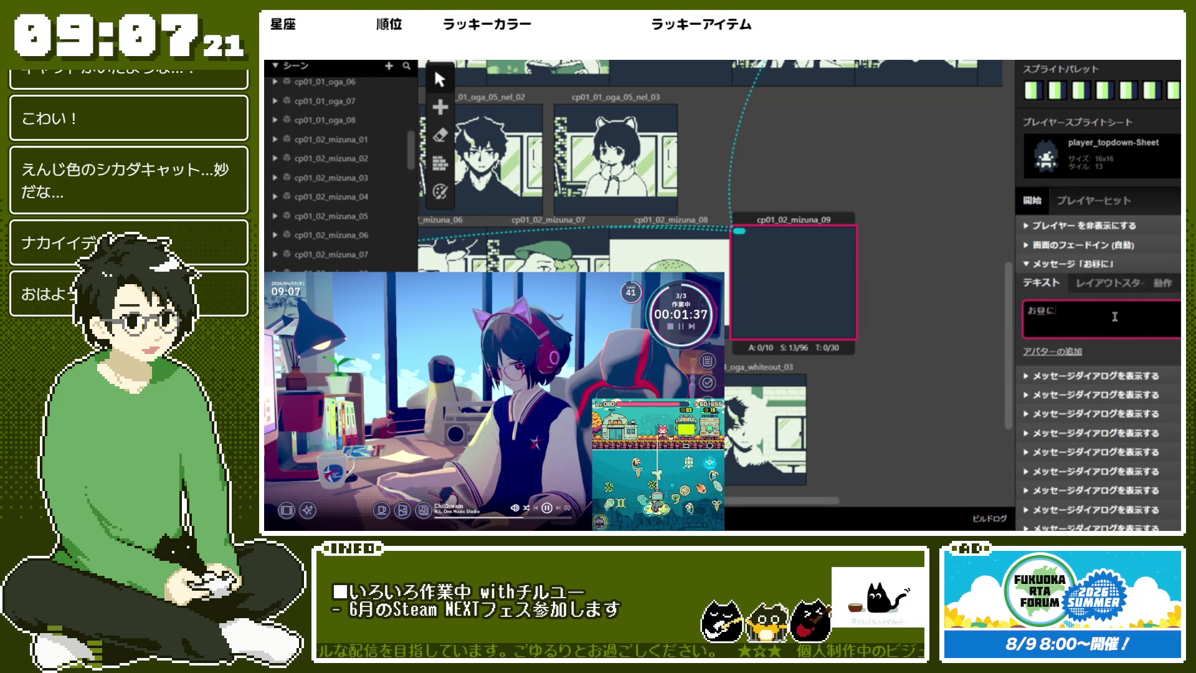
text(っておm)
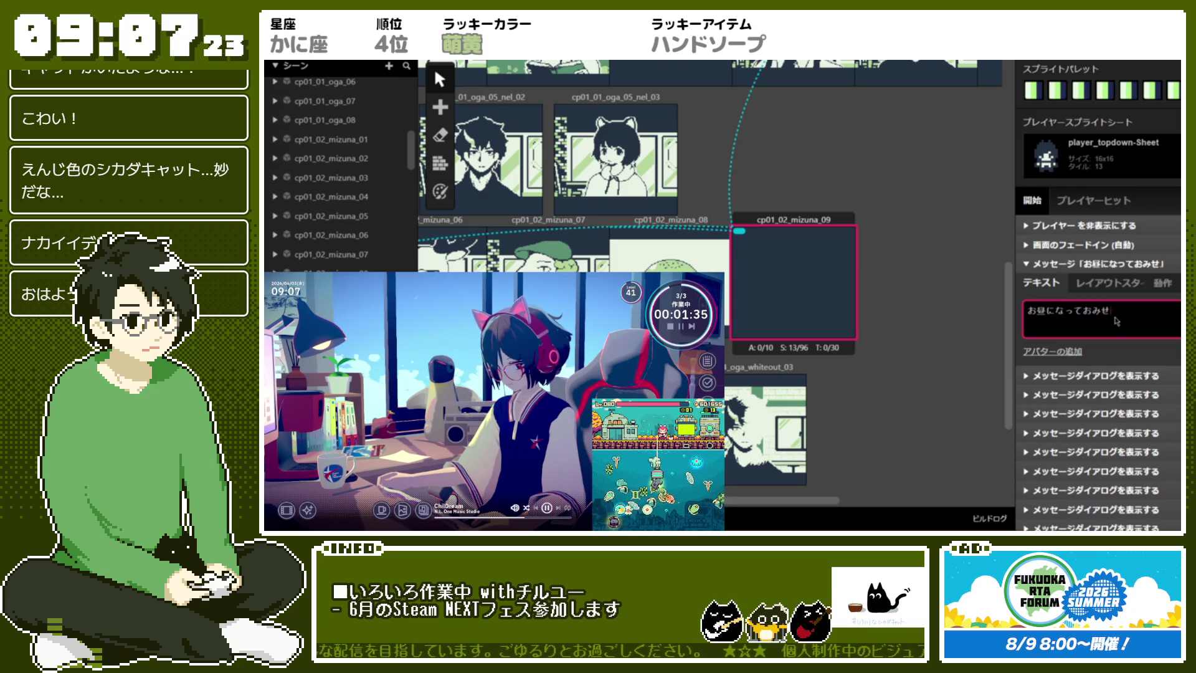
text(お店がしまっt)
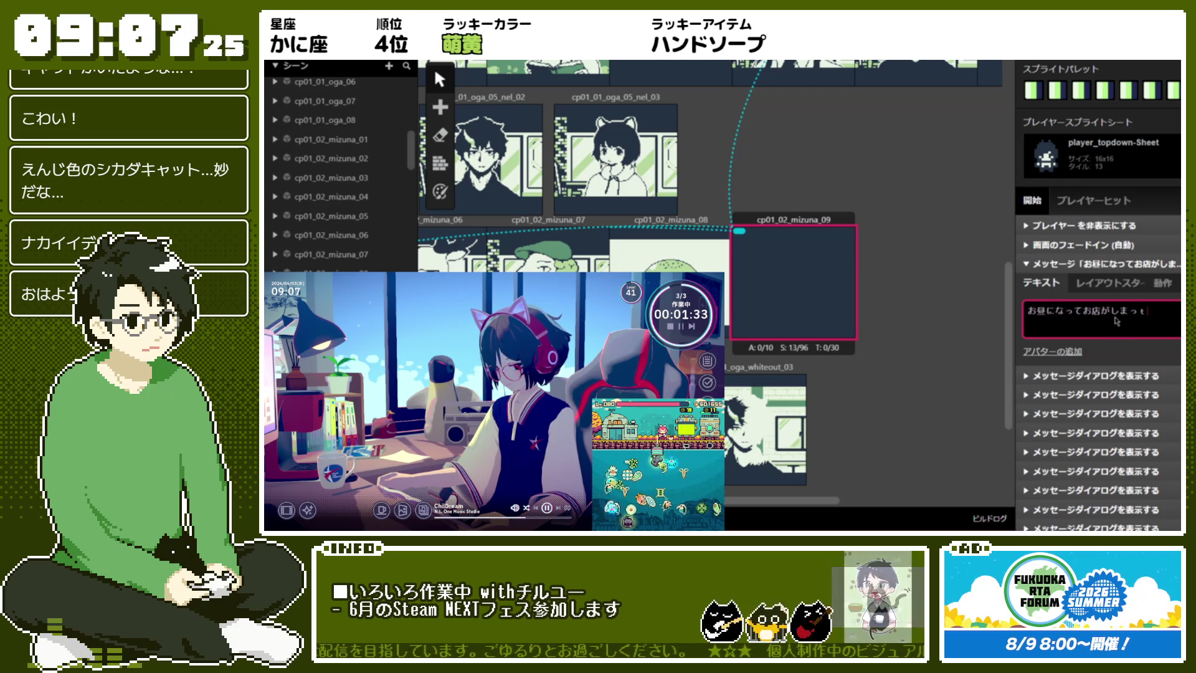
text(aatouri)
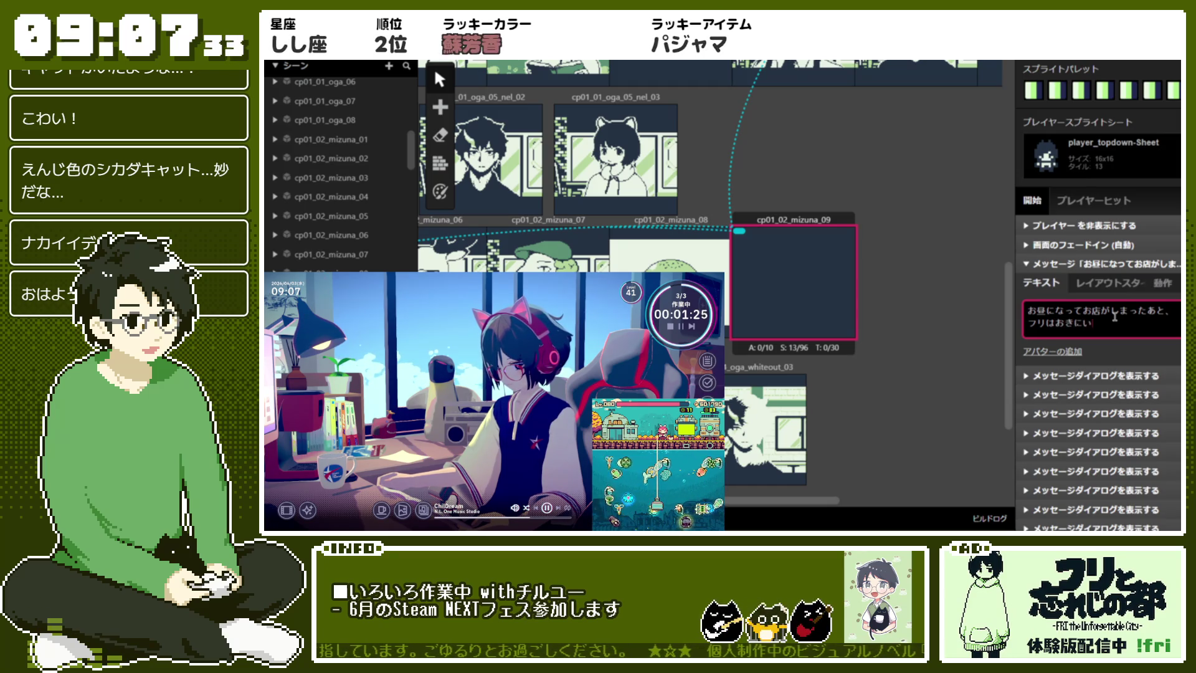
text(rinobashoni)
key(space)
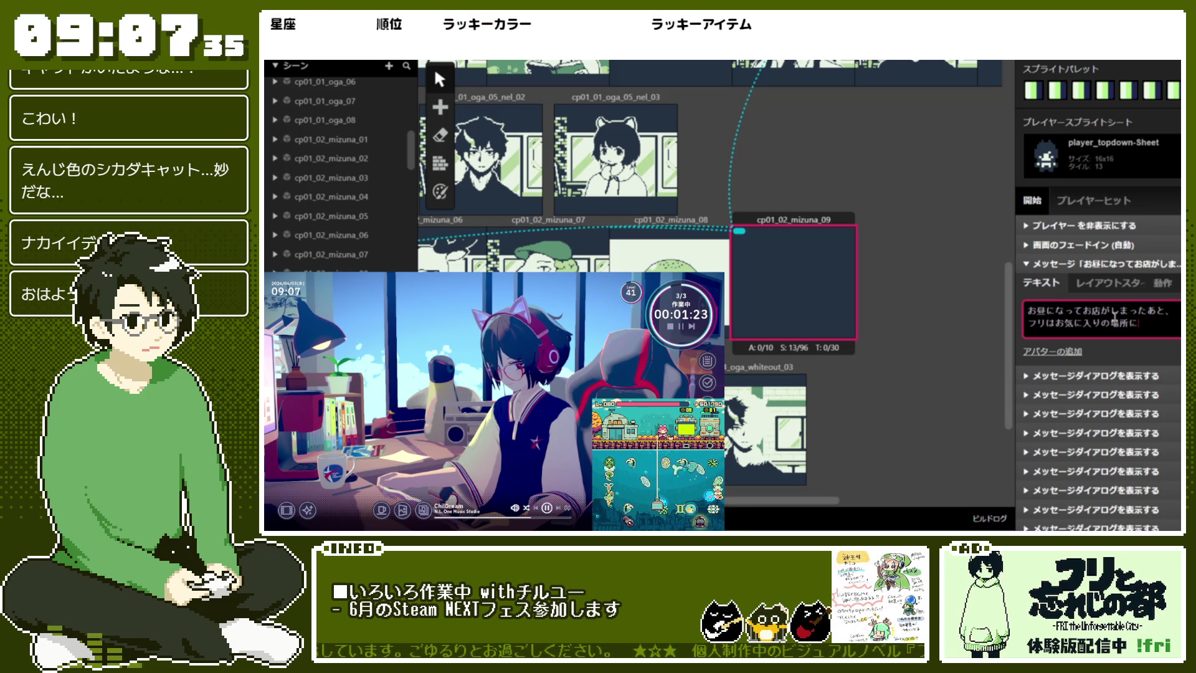
text(kite)
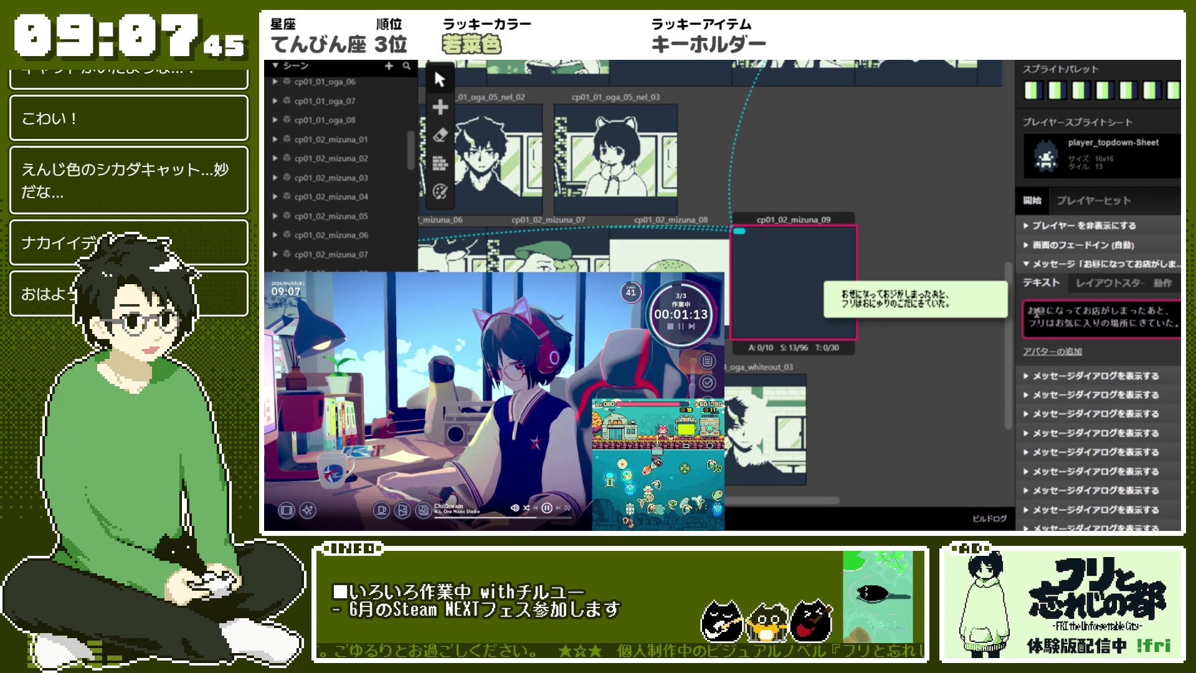
Replace the line's ending with ハカタの町を歩いていた。 and begin a speed tag after it
key(BackSpace)
key(BackSpace)
key(BackSpace)
text(ハカタ)
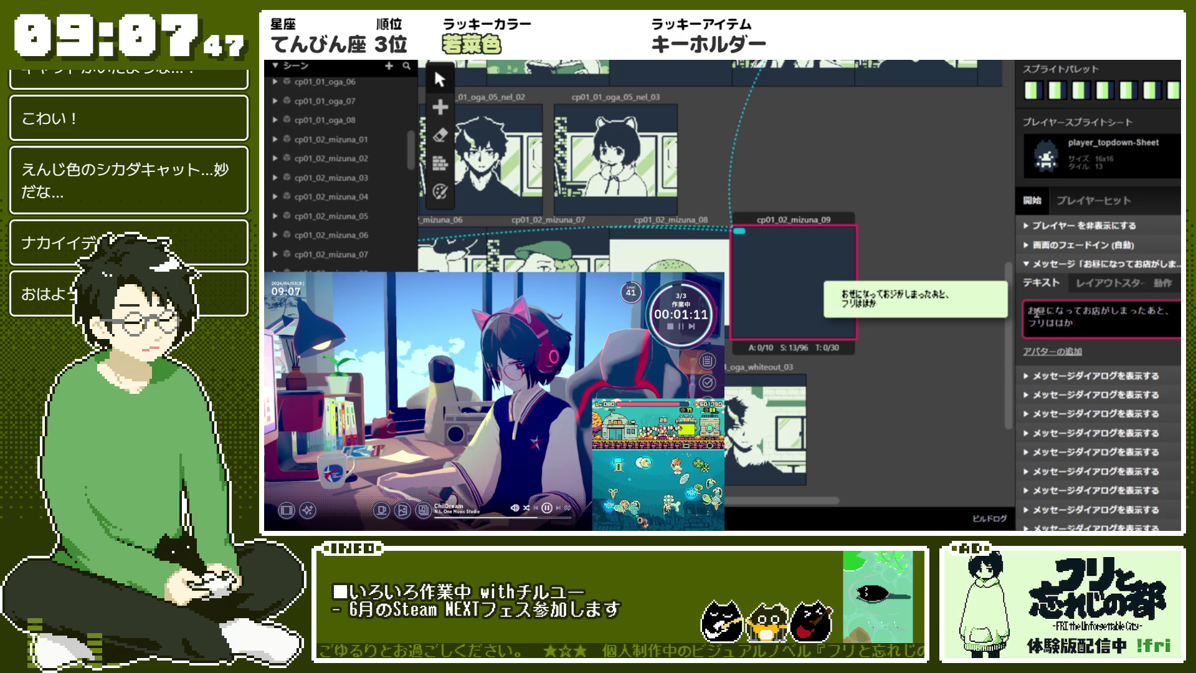
text(の)
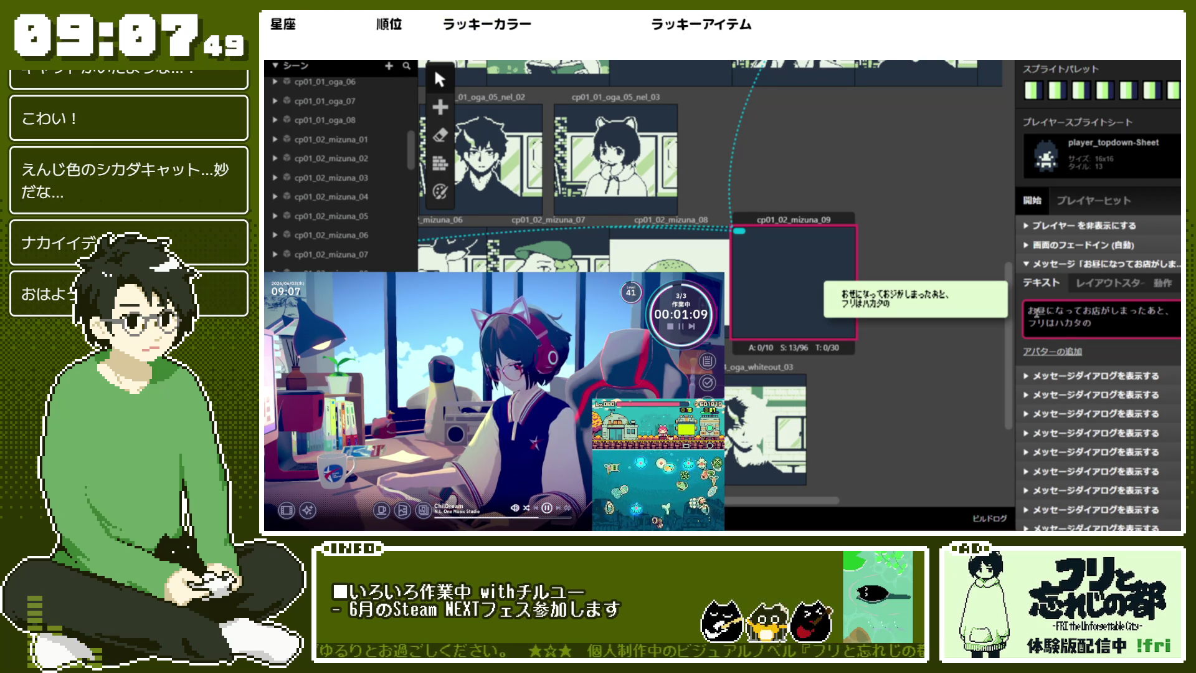
text(まtを)
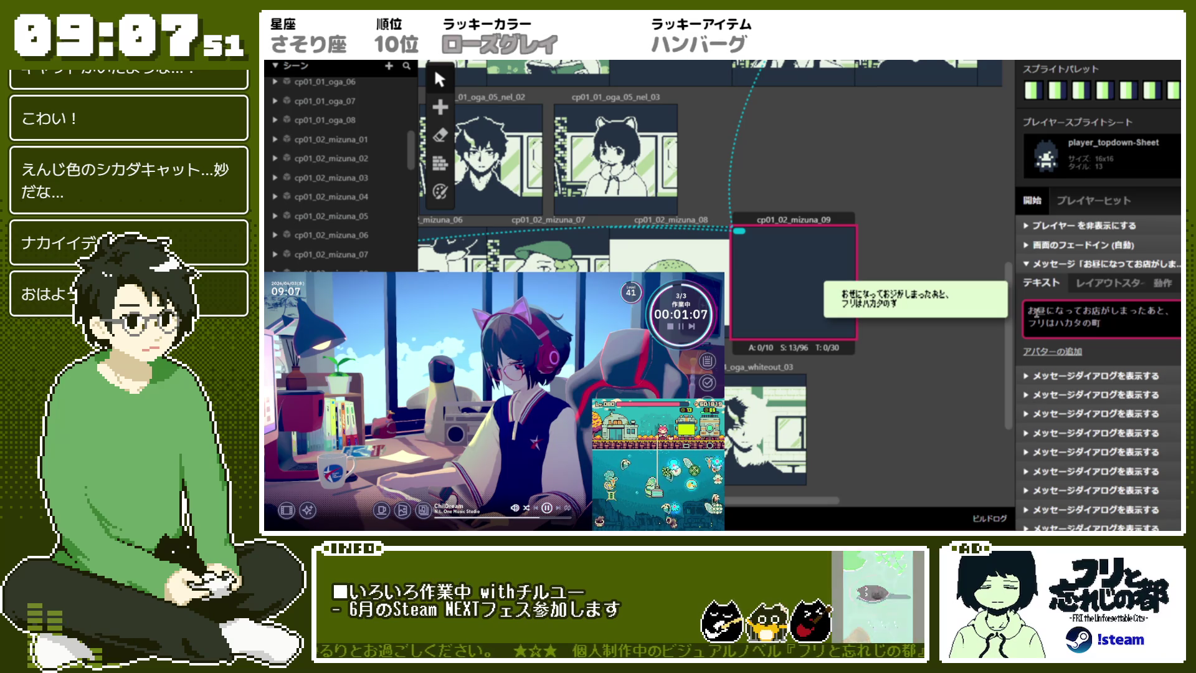
text(いていた。)
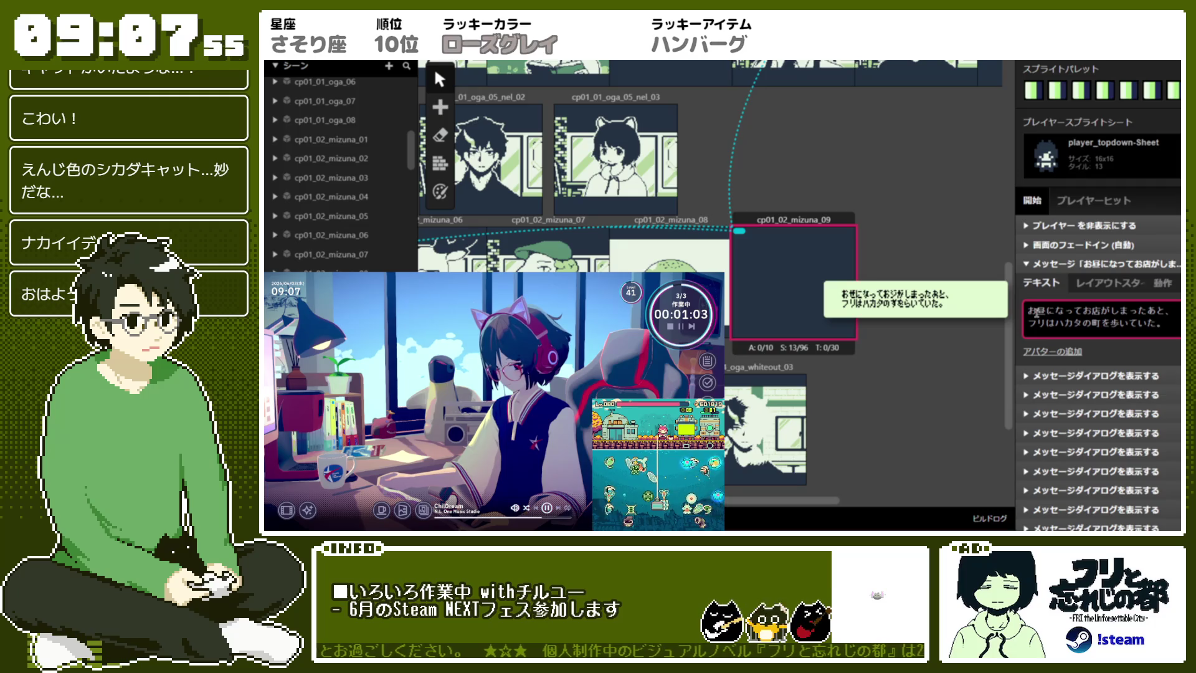
text(!1)
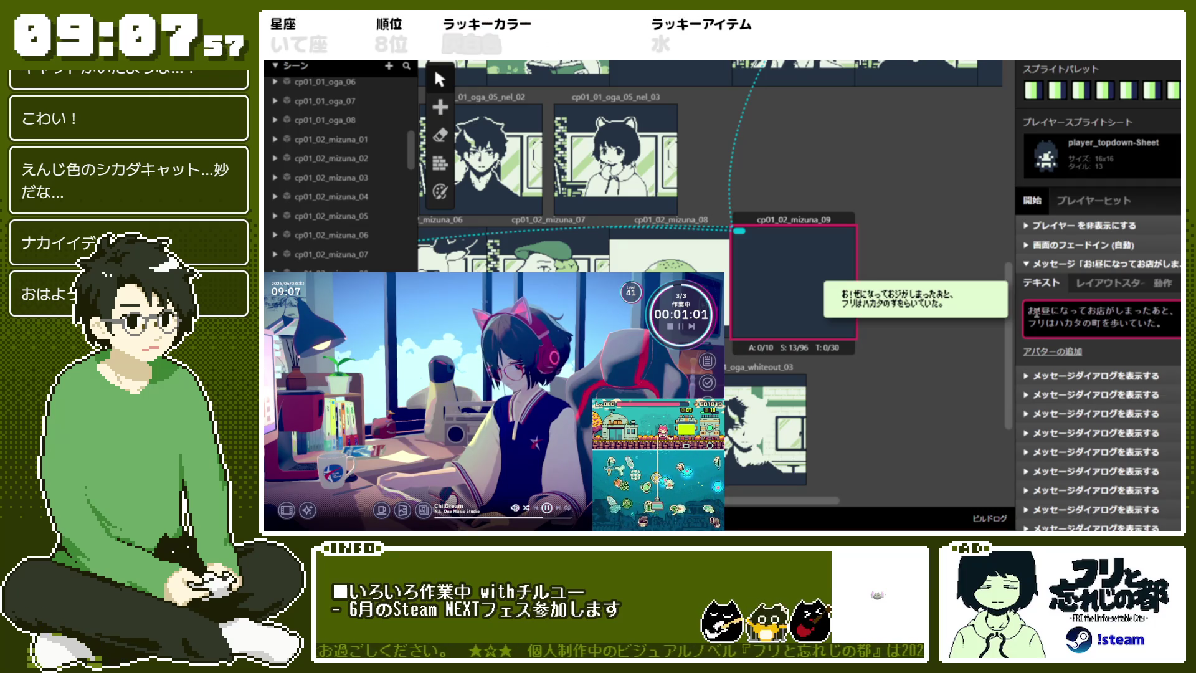
key(BackSpace)
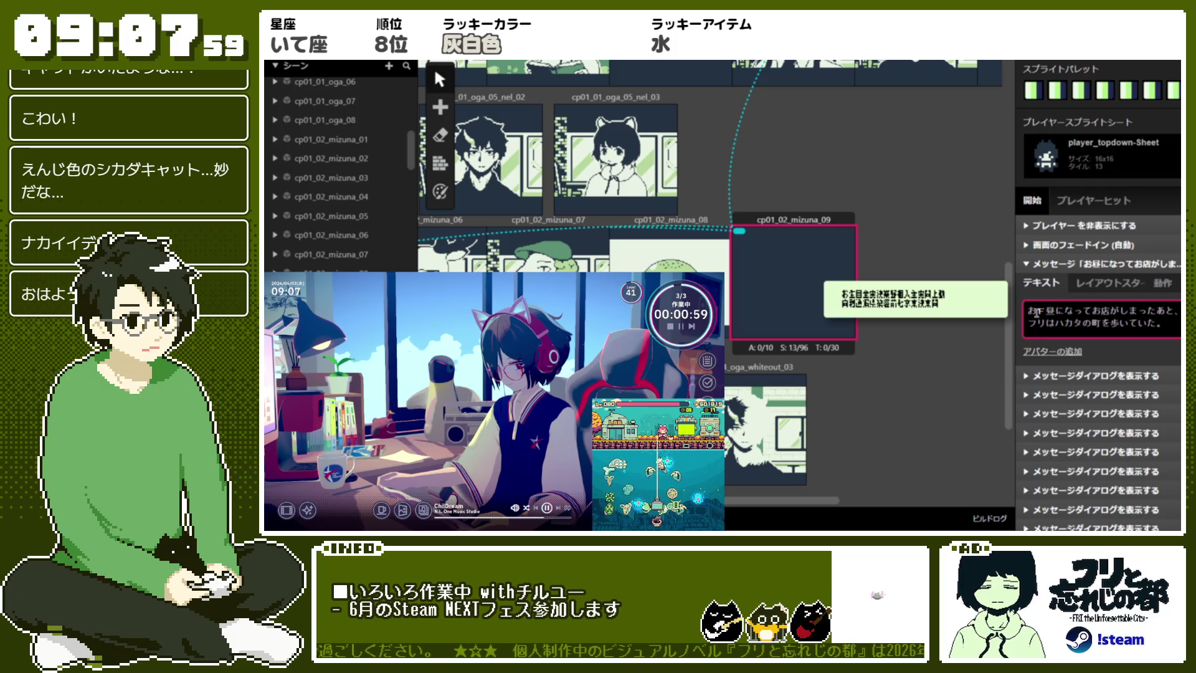
Remove the speed tag and change the opening お昼 to おひる
text(2)
key(BackSpace)
key(BackSpace)
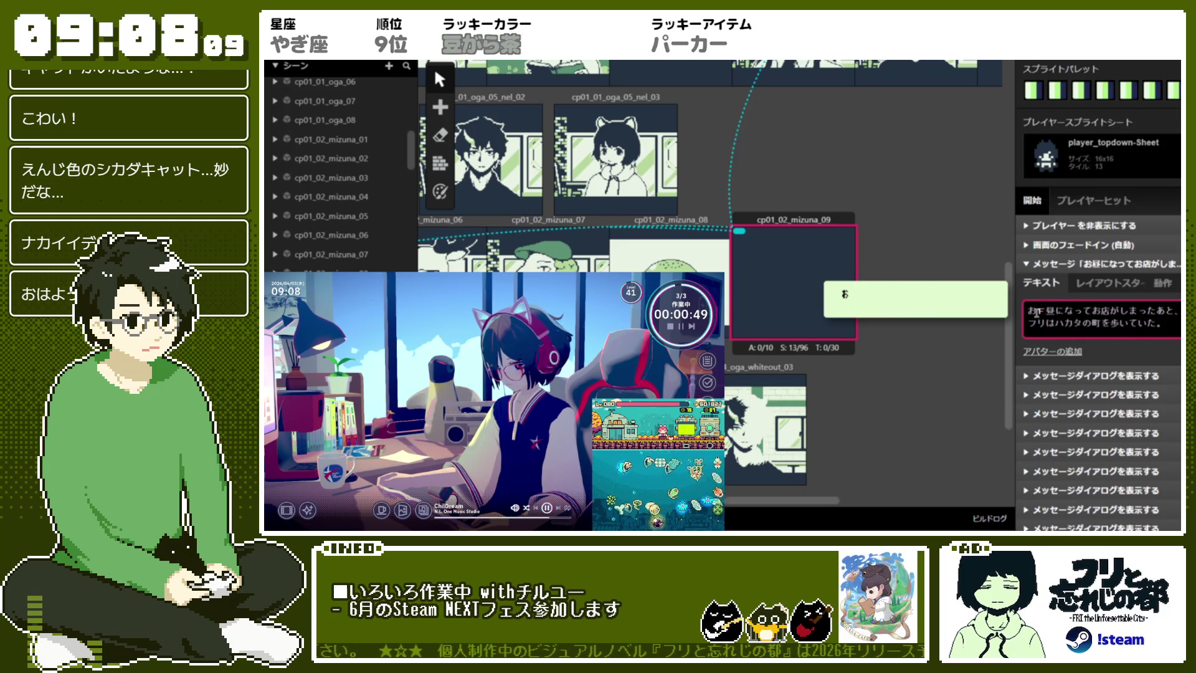
text(ひる)
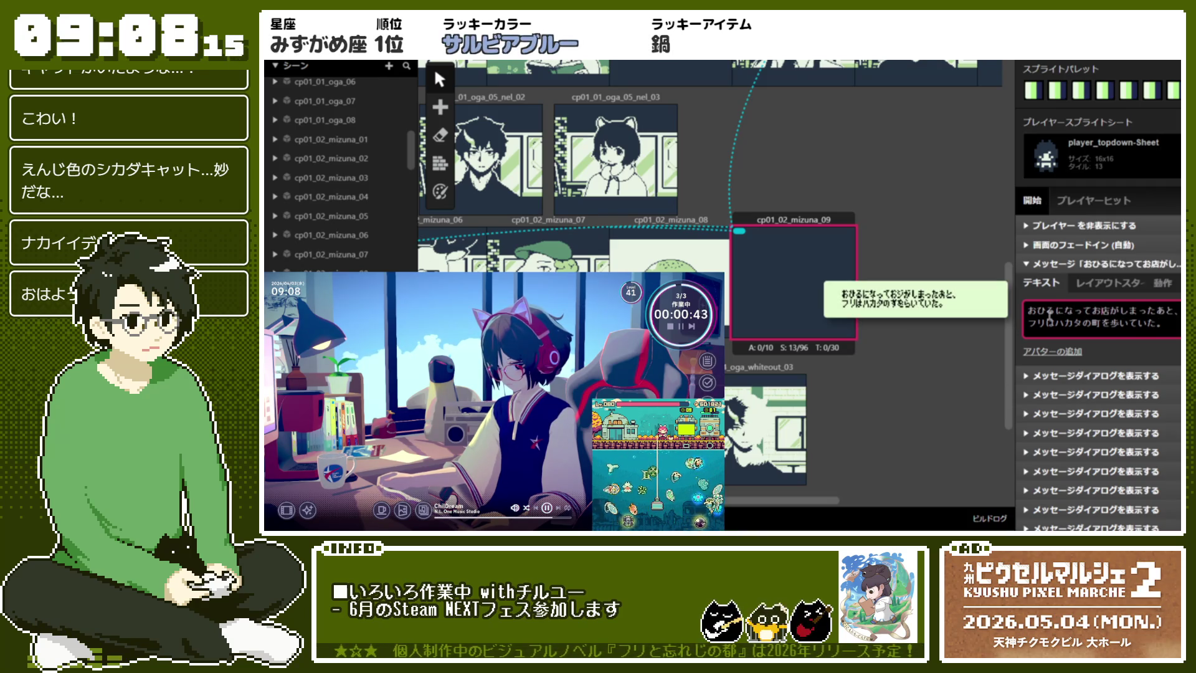
key(BackSpace)
text(！)
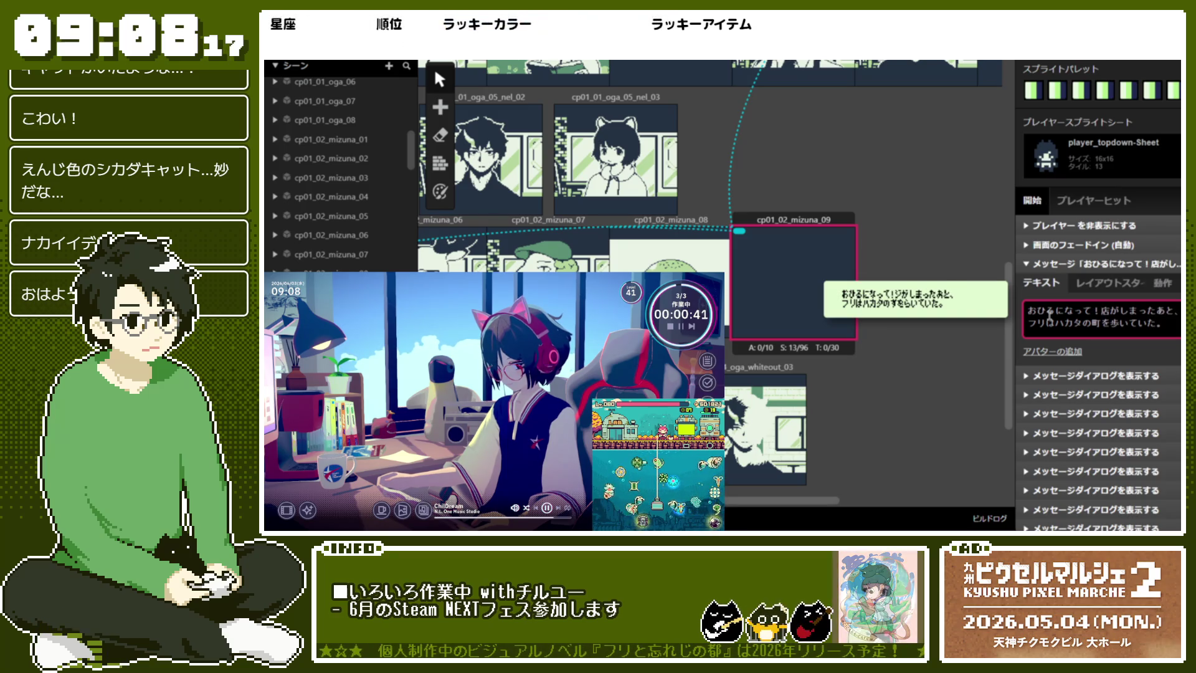
key(BackSpace)
Wrap 店 and 町 in F marks, dropping the speed tag tried before 歩いていた
text(f)
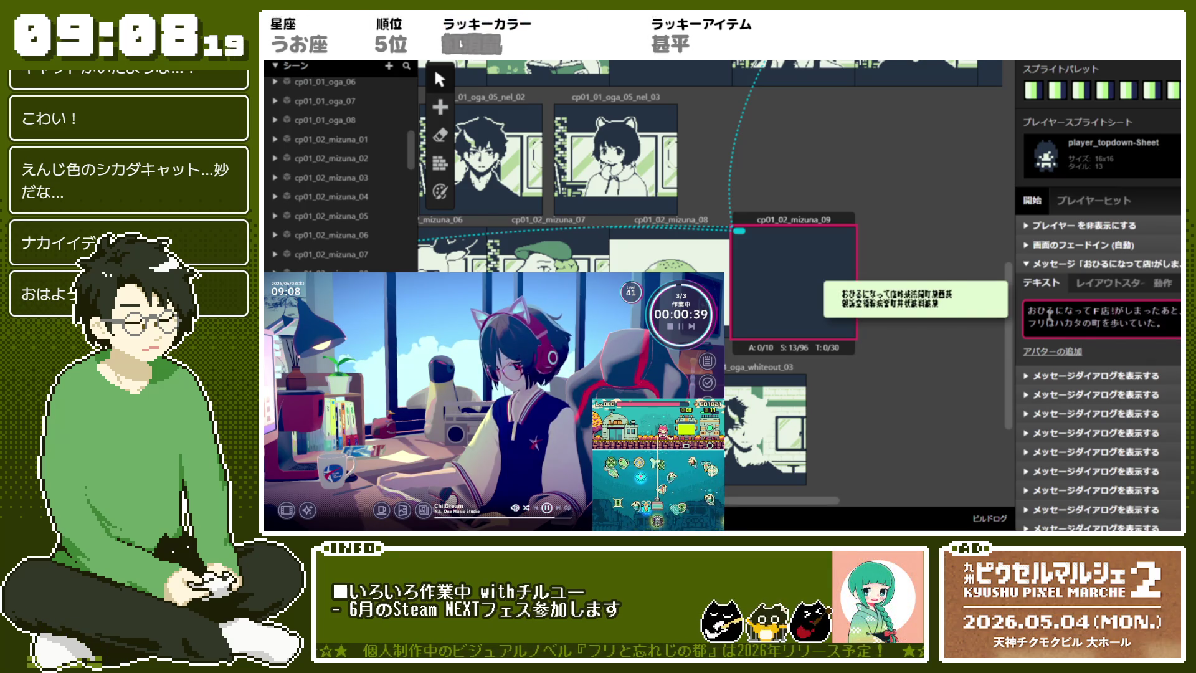
text(F)
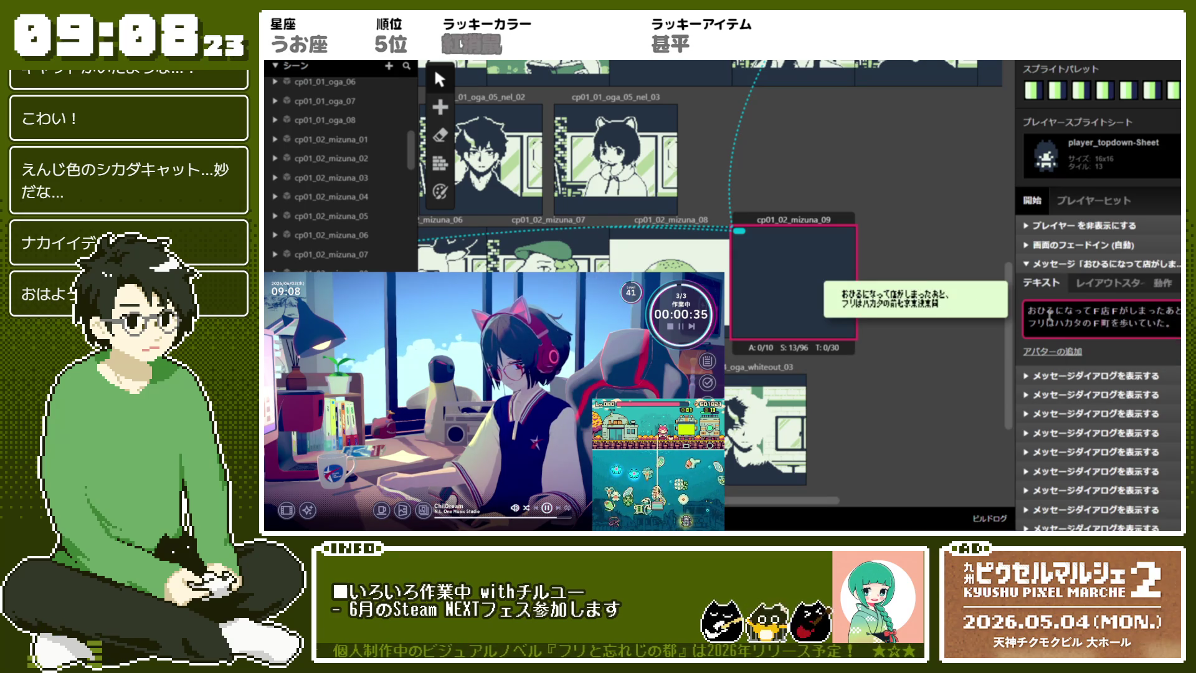
text(F)
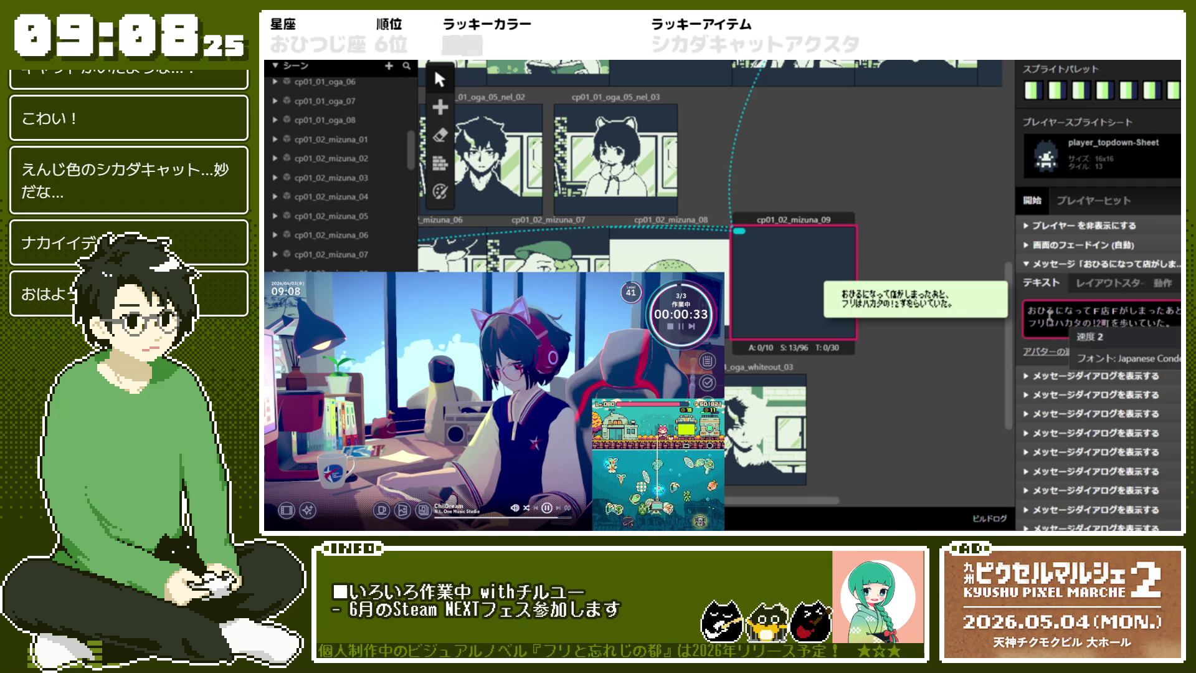
text(F町F)
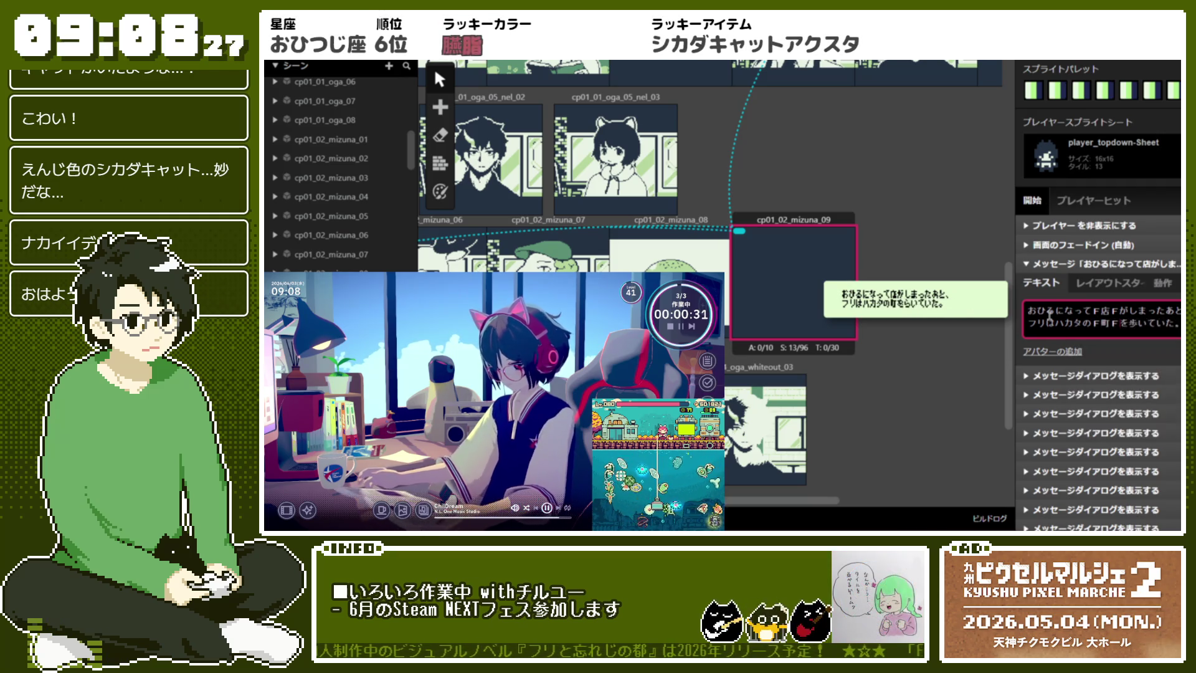
key(Right)
text(!!)
key(BackSpace)
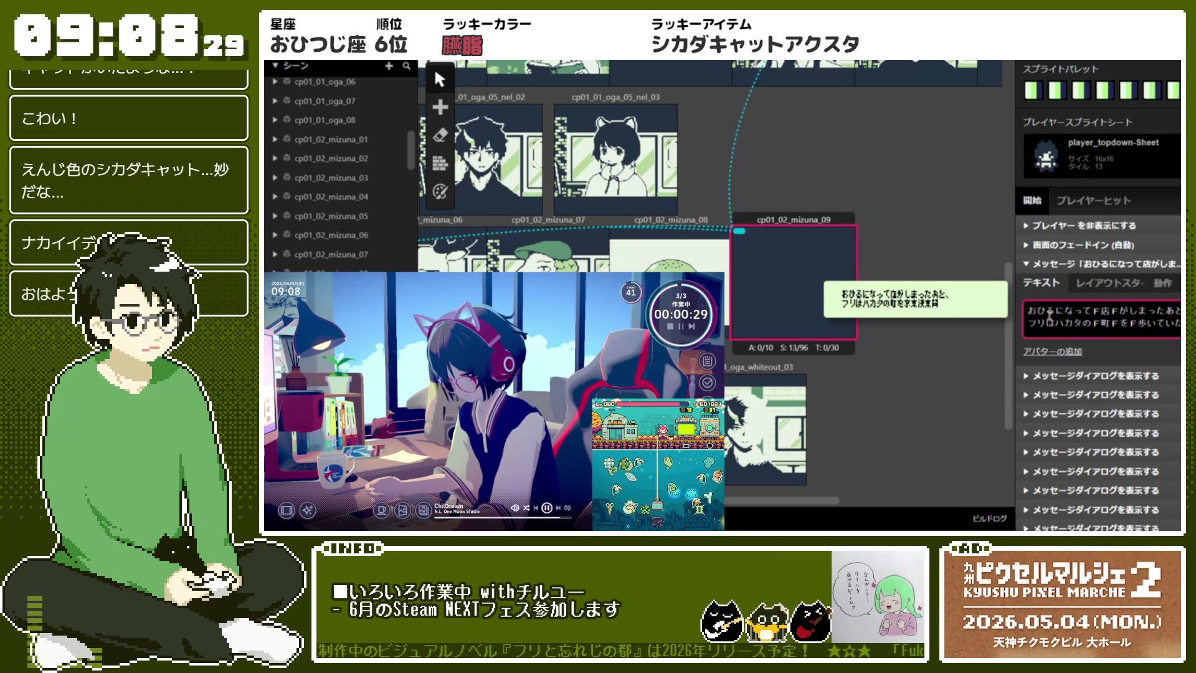
text(2)
key(BackSpace)
key(BackSpace)
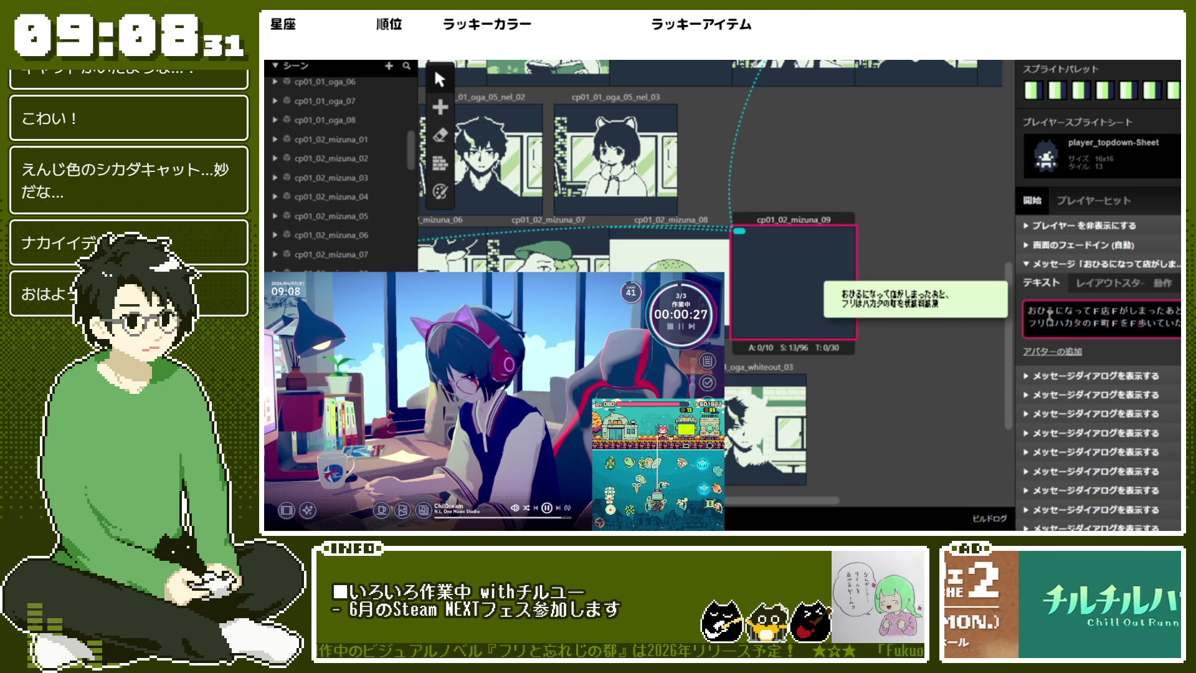
text(F店)
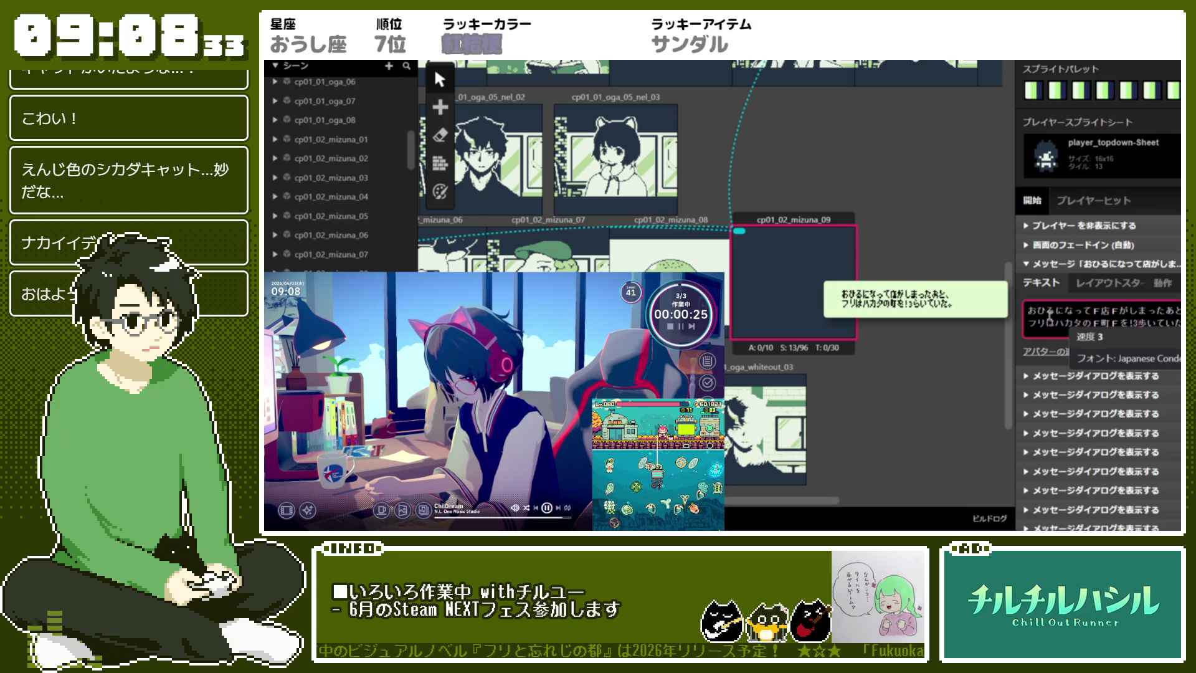
text(F歩F)
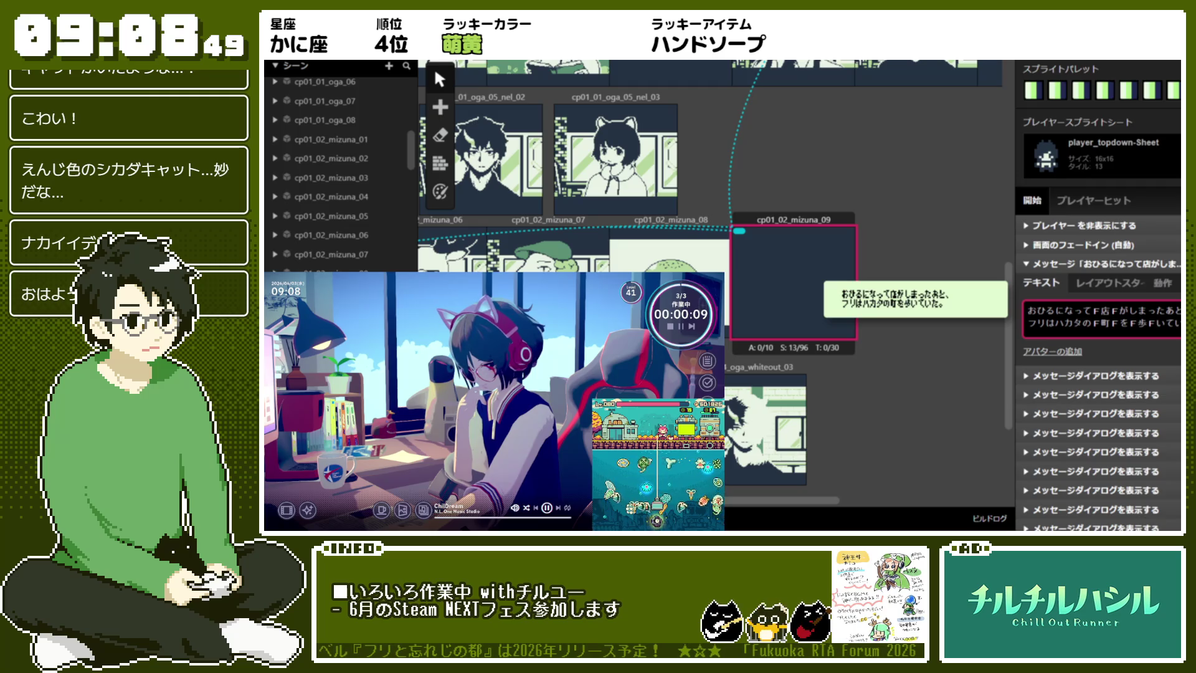
Add an empty second text page after the おひるになって narration in the first message
key(Return)
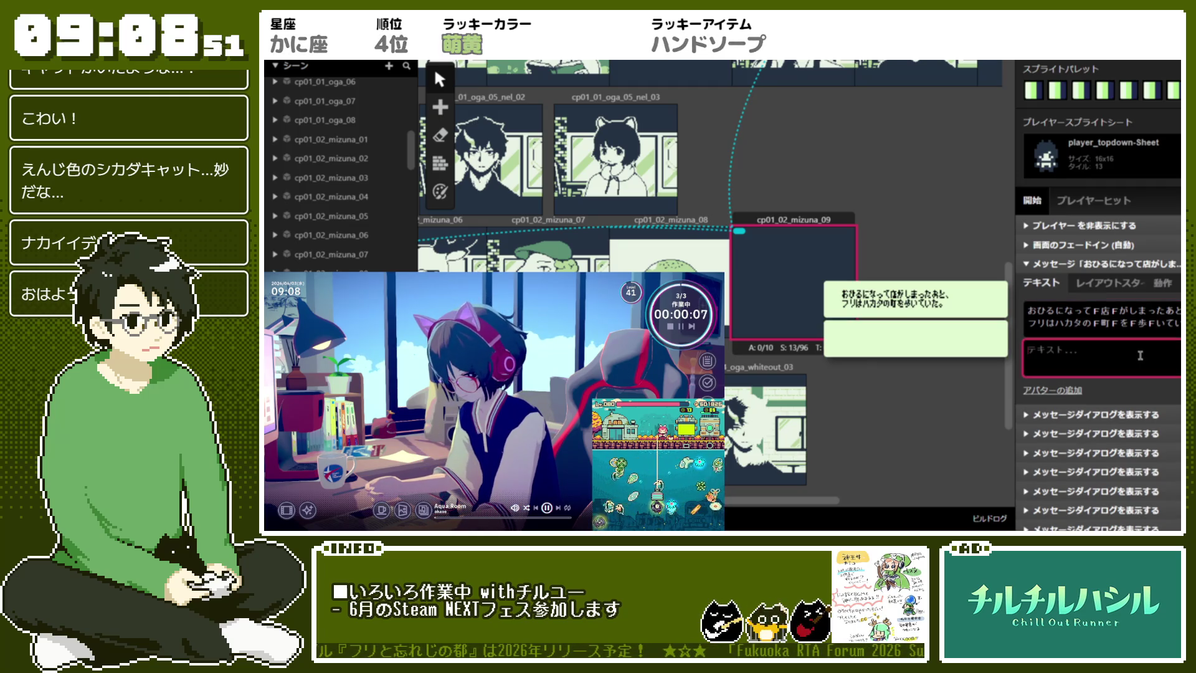